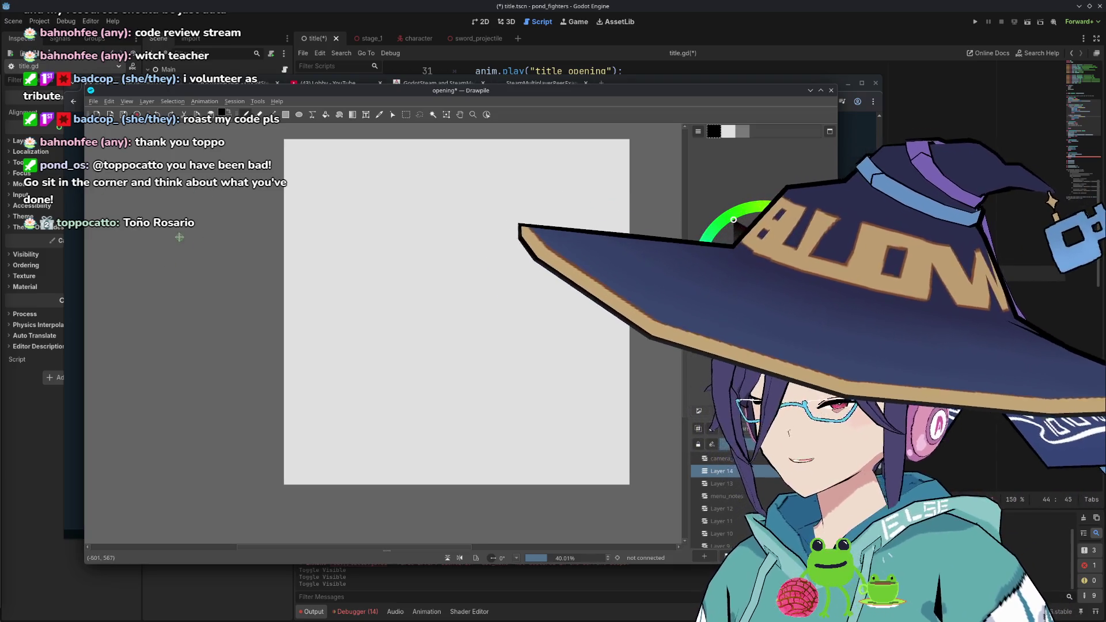
Draw an opening curly brace for the card data, redrawing the shaky first attempt
{"action": "mouse_move", "coordinate": [310, 190]}
{"action": "left_mouse_down"}
{"action": "mouse_move", "coordinate": [249, 236]}
{"action": "mouse_move", "coordinate": [261, 212]}
{"action": "left_mouse_up"}
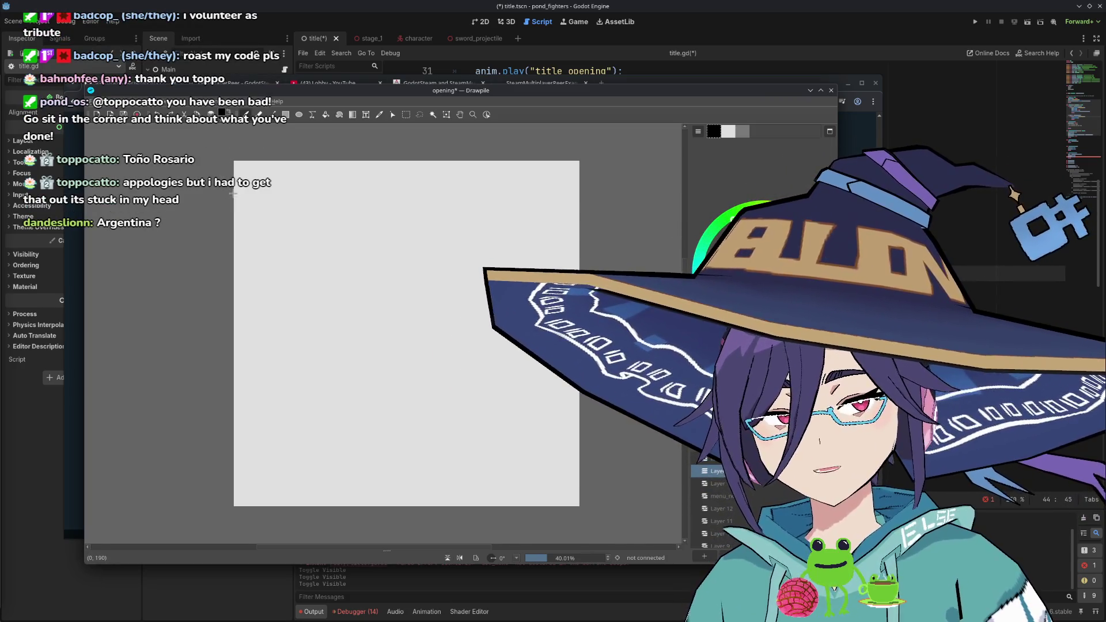
{"action": "mouse_move", "coordinate": [270, 214]}
{"action": "left_mouse_down"}
{"action": "mouse_move", "coordinate": [264, 195]}
{"action": "mouse_move", "coordinate": [285, 237]}
{"action": "left_mouse_up"}
{"action": "key", "text": "ctrl+z"}
Handwrite the fields id, name, text, img, stat_1 and stat_2, giving stat_1 a name and value
{"action": "mouse_move", "coordinate": [294, 227]}
{"action": "left_mouse_down"}
{"action": "mouse_move", "coordinate": [301, 260]}
{"action": "mouse_move", "coordinate": [322, 259]}
{"action": "mouse_move", "coordinate": [299, 288]}
{"action": "mouse_move", "coordinate": [313, 287]}
{"action": "left_mouse_up"}
{"action": "mouse_move", "coordinate": [294, 304]}
{"action": "left_mouse_down"}
{"action": "mouse_move", "coordinate": [317, 320]}
{"action": "mouse_move", "coordinate": [301, 344]}
{"action": "mouse_move", "coordinate": [327, 347]}
{"action": "left_mouse_up"}
{"action": "mouse_move", "coordinate": [331, 338]}
{"action": "left_mouse_down"}
{"action": "mouse_move", "coordinate": [296, 372]}
{"action": "mouse_move", "coordinate": [347, 376]}
{"action": "left_mouse_up"}
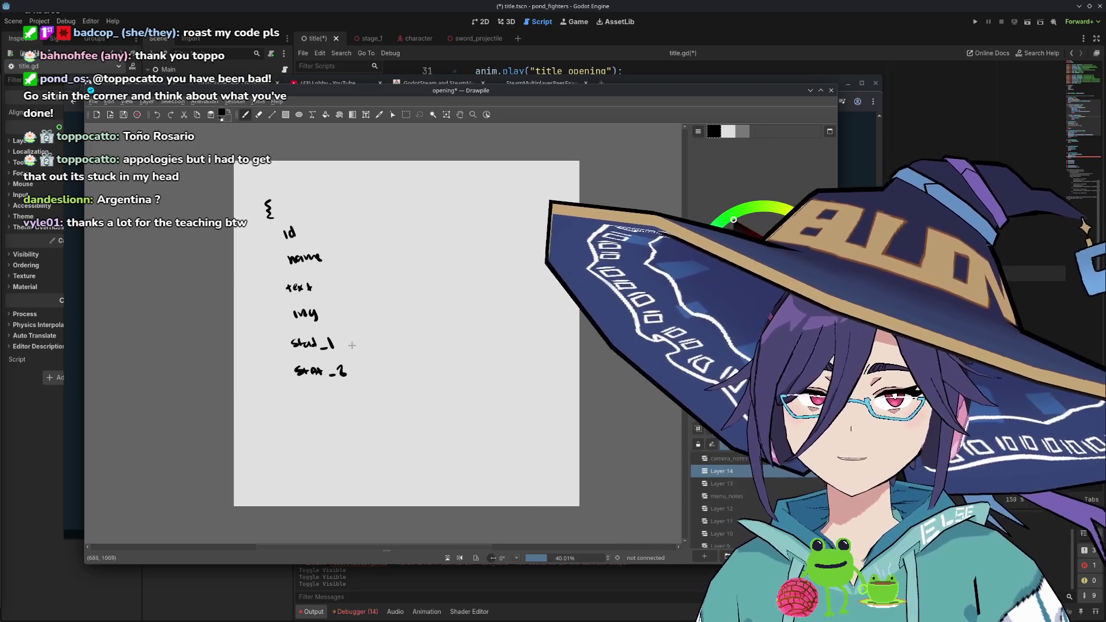
{"action": "left_click", "coordinate": [348, 339]}
{"action": "left_click", "coordinate": [348, 345]}
{"action": "mouse_move", "coordinate": [363, 320]}
{"action": "left_mouse_down"}
{"action": "mouse_move", "coordinate": [366, 333]}
{"action": "mouse_move", "coordinate": [422, 317]}
{"action": "mouse_move", "coordinate": [410, 340]}
{"action": "mouse_move", "coordinate": [445, 334]}
{"action": "mouse_move", "coordinate": [437, 342]}
{"action": "left_mouse_up"}
{"action": "key", "text": "ctrl+z"}
{"action": "key", "text": "ctrl+z"}
{"action": "key", "text": "ctrl+z"}
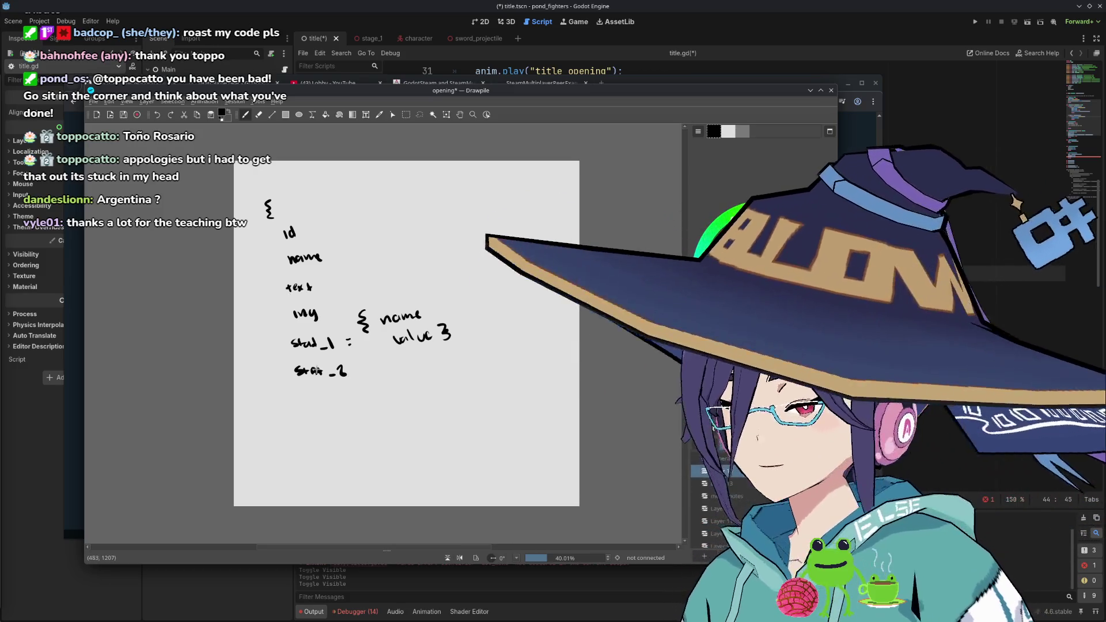
Erase the badly written img label and rewrite it as img = "/assets/001"
{"action": "scroll", "coordinate": [397, 360], "scroll_direction": "down", "scroll_amount": 2}
{"action": "scroll", "coordinate": [397, 360], "scroll_direction": "right", "scroll_amount": 2}
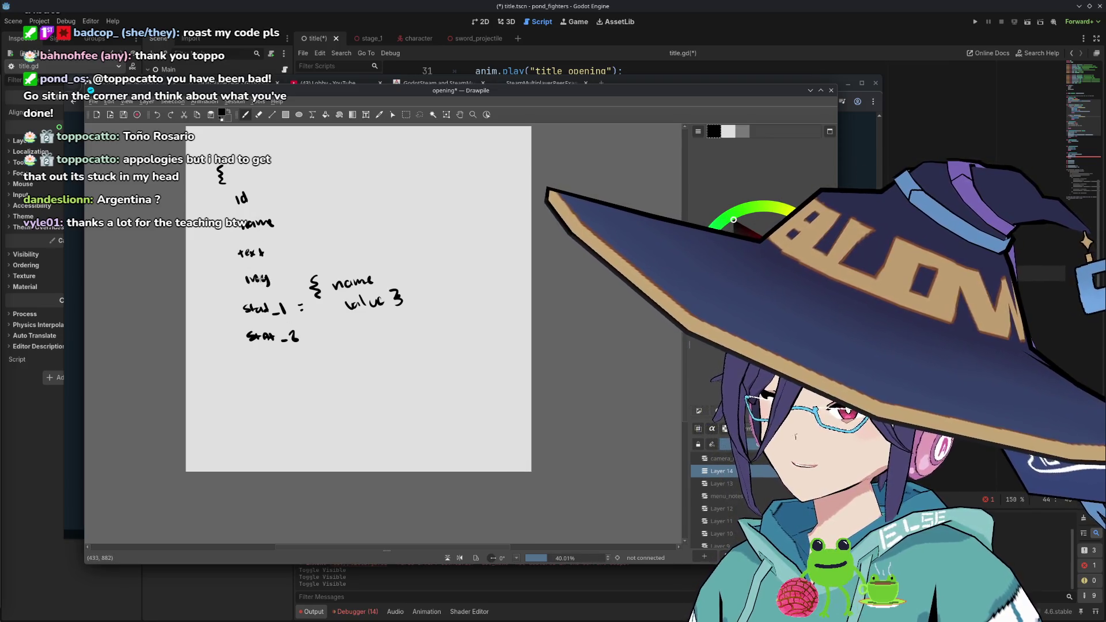
{"action": "key", "text": "e"}
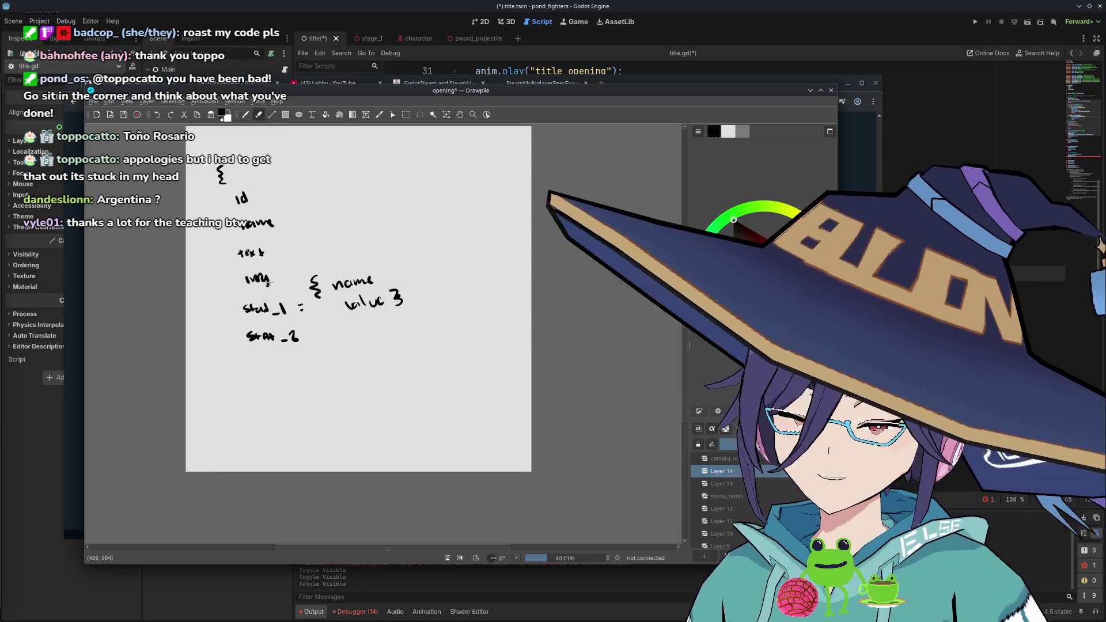
{"action": "mouse_move", "coordinate": [259, 279]}
{"action": "left_mouse_down"}
{"action": "mouse_move", "coordinate": [266, 291]}
{"action": "mouse_move", "coordinate": [240, 288]}
{"action": "mouse_move", "coordinate": [281, 273]}
{"action": "left_mouse_up"}
{"action": "key", "text": "b"}
{"action": "mouse_move", "coordinate": [274, 277]}
{"action": "left_mouse_down"}
{"action": "mouse_move", "coordinate": [287, 263]}
{"action": "mouse_move", "coordinate": [364, 243]}
{"action": "mouse_move", "coordinate": [378, 225]}
{"action": "left_mouse_up"}
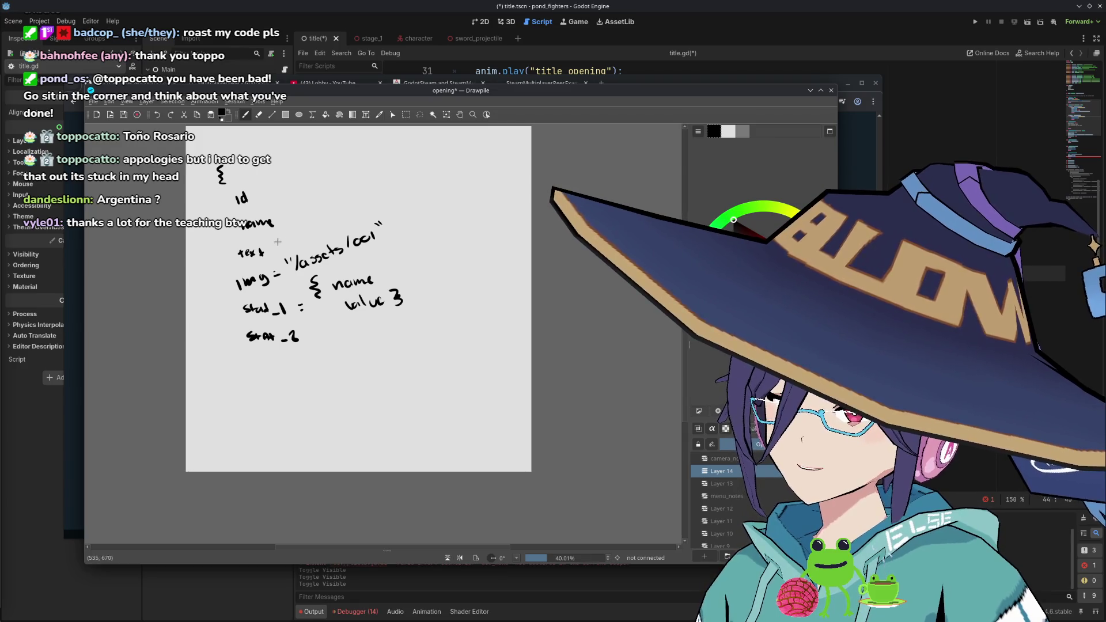
{"action": "scroll", "coordinate": [283, 333], "scroll_direction": "down", "scroll_amount": 3}
{"action": "scroll", "coordinate": [291, 339], "scroll_direction": "up", "scroll_amount": 3}
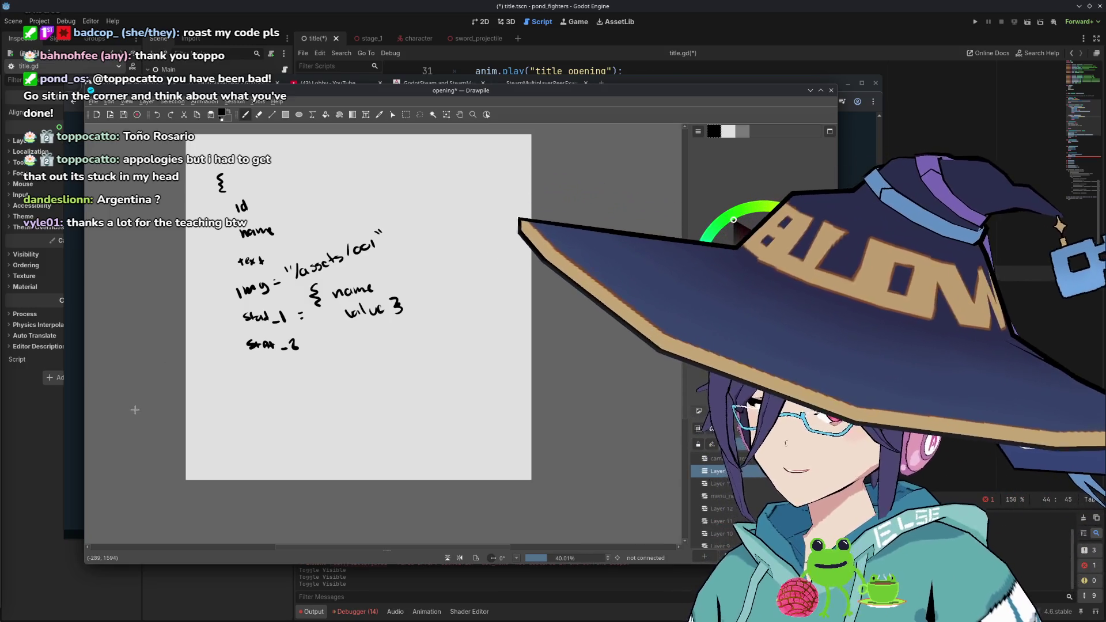
Write RARITY: enum {F - SSR below stat_2, then erase all notes back to a blank canvas
{"action": "left_click_drag", "start_coordinate": [255, 375], "coordinate": [324, 367]}
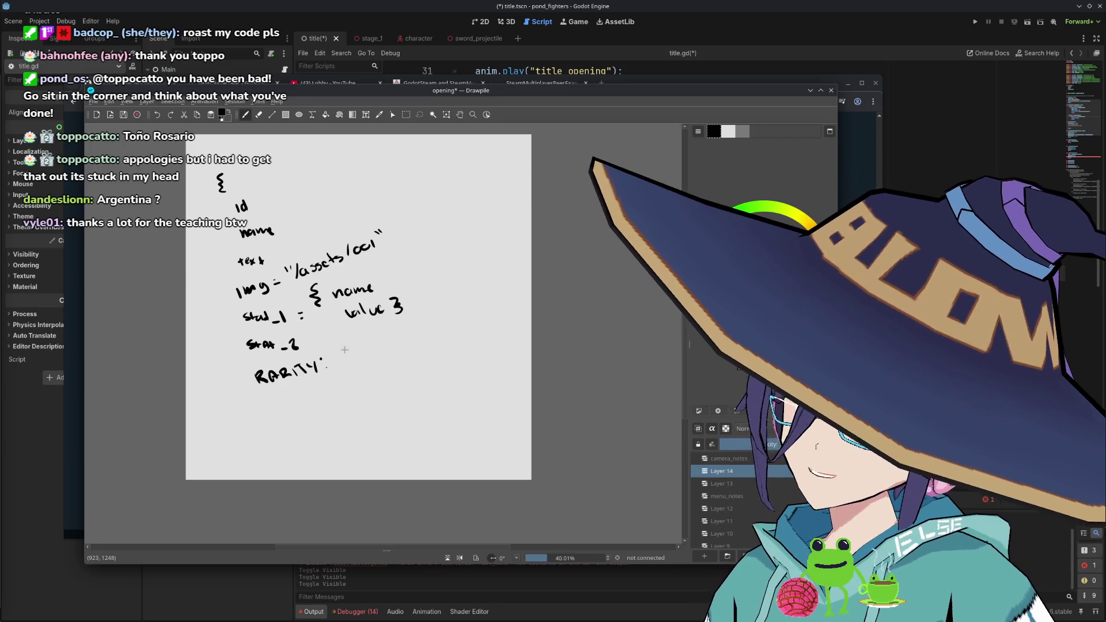
{"action": "left_click_drag", "start_coordinate": [342, 353], "coordinate": [378, 346]}
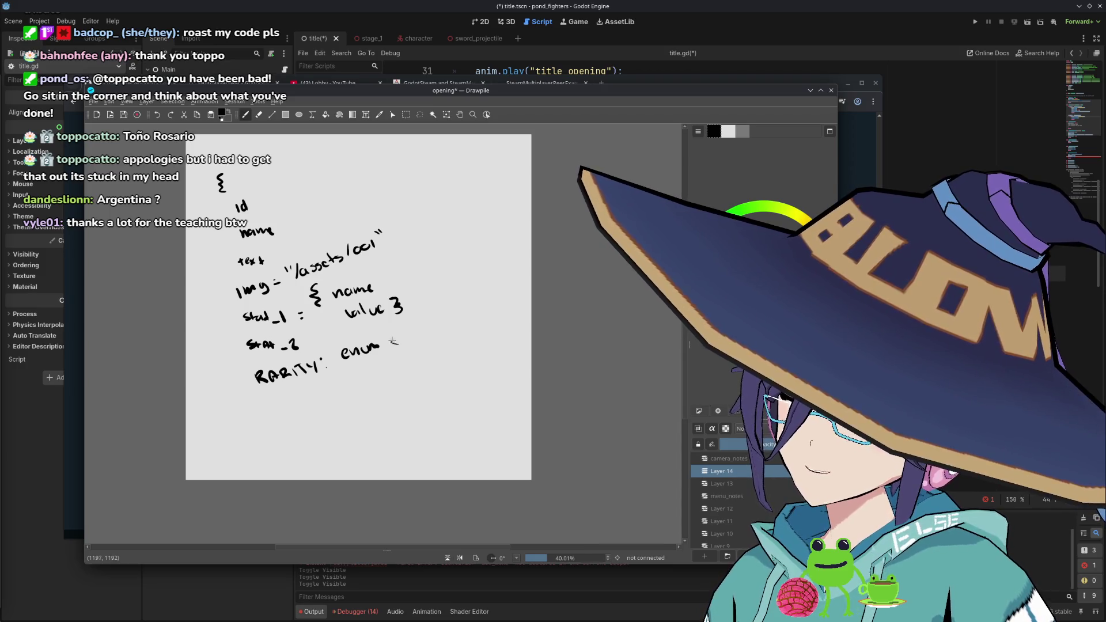
{"action": "mouse_move", "coordinate": [394, 341]}
{"action": "left_mouse_down"}
{"action": "mouse_move", "coordinate": [396, 329]}
{"action": "mouse_move", "coordinate": [464, 316]}
{"action": "left_mouse_up"}
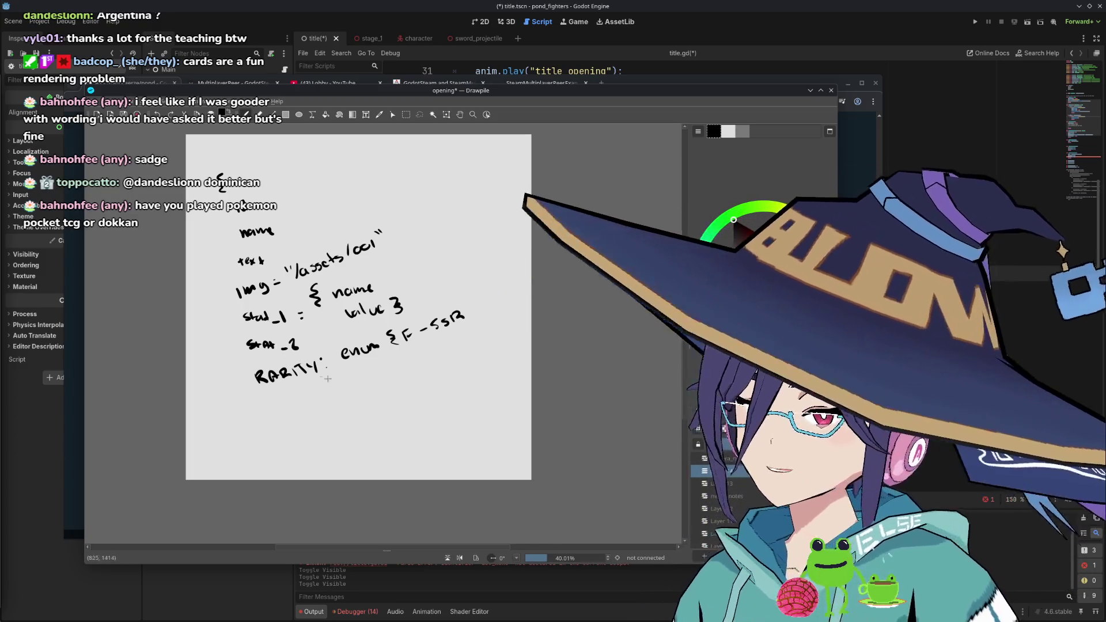
{"action": "mouse_move", "coordinate": [246, 362]}
{"action": "left_mouse_down"}
{"action": "mouse_move", "coordinate": [261, 382]}
{"action": "mouse_move", "coordinate": [251, 346]}
{"action": "mouse_move", "coordinate": [285, 377]}
{"action": "mouse_move", "coordinate": [271, 340]}
{"action": "mouse_move", "coordinate": [318, 376]}
{"action": "mouse_move", "coordinate": [348, 340]}
{"action": "mouse_move", "coordinate": [377, 349]}
{"action": "mouse_move", "coordinate": [320, 366]}
{"action": "mouse_move", "coordinate": [456, 318]}
{"action": "mouse_move", "coordinate": [366, 318]}
{"action": "mouse_move", "coordinate": [389, 270]}
{"action": "mouse_move", "coordinate": [351, 314]}
{"action": "mouse_move", "coordinate": [337, 294]}
{"action": "mouse_move", "coordinate": [340, 258]}
{"action": "mouse_move", "coordinate": [292, 329]}
{"action": "mouse_move", "coordinate": [282, 288]}
{"action": "mouse_move", "coordinate": [253, 299]}
{"action": "mouse_move", "coordinate": [253, 247]}
{"action": "mouse_move", "coordinate": [236, 275]}
{"action": "mouse_move", "coordinate": [242, 205]}
{"action": "mouse_move", "coordinate": [217, 172]}
{"action": "mouse_move", "coordinate": [224, 196]}
{"action": "left_mouse_up"}
{"action": "key", "text": "b"}
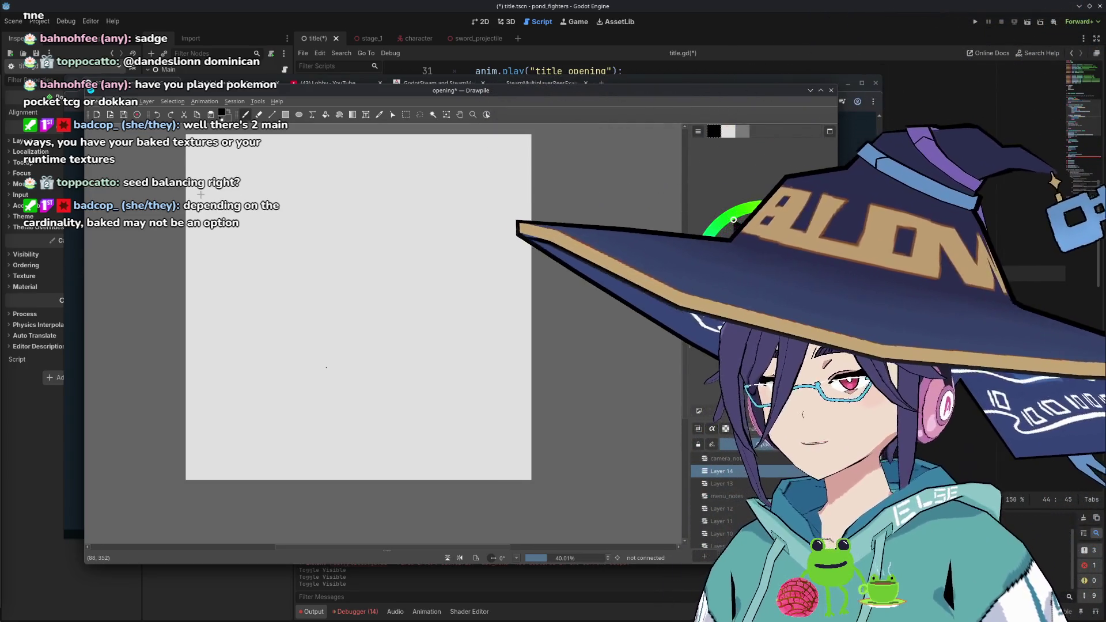
Draw the top graph's axes with a rising curve and label it SSR
{"action": "mouse_move", "coordinate": [209, 173]}
{"action": "left_mouse_down"}
{"action": "mouse_move", "coordinate": [239, 220]}
{"action": "mouse_move", "coordinate": [222, 171]}
{"action": "mouse_move", "coordinate": [209, 166]}
{"action": "mouse_move", "coordinate": [232, 161]}
{"action": "mouse_move", "coordinate": [221, 163]}
{"action": "left_mouse_up"}
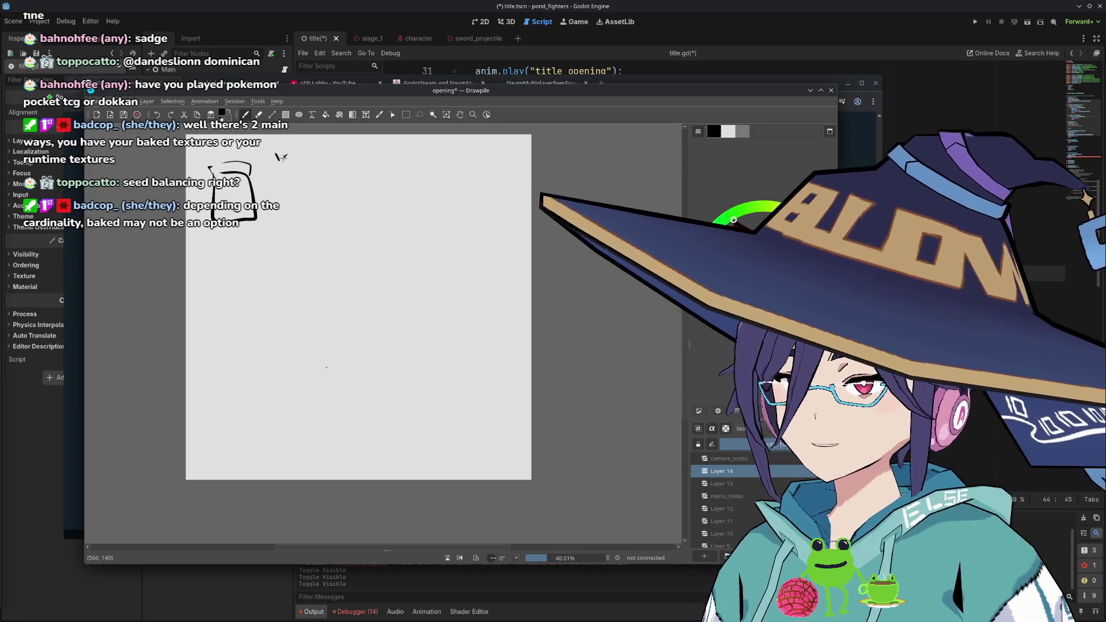
{"action": "mouse_move", "coordinate": [281, 157]}
{"action": "left_mouse_down"}
{"action": "mouse_move", "coordinate": [313, 160]}
{"action": "mouse_move", "coordinate": [282, 177]}
{"action": "mouse_move", "coordinate": [294, 178]}
{"action": "left_mouse_up"}
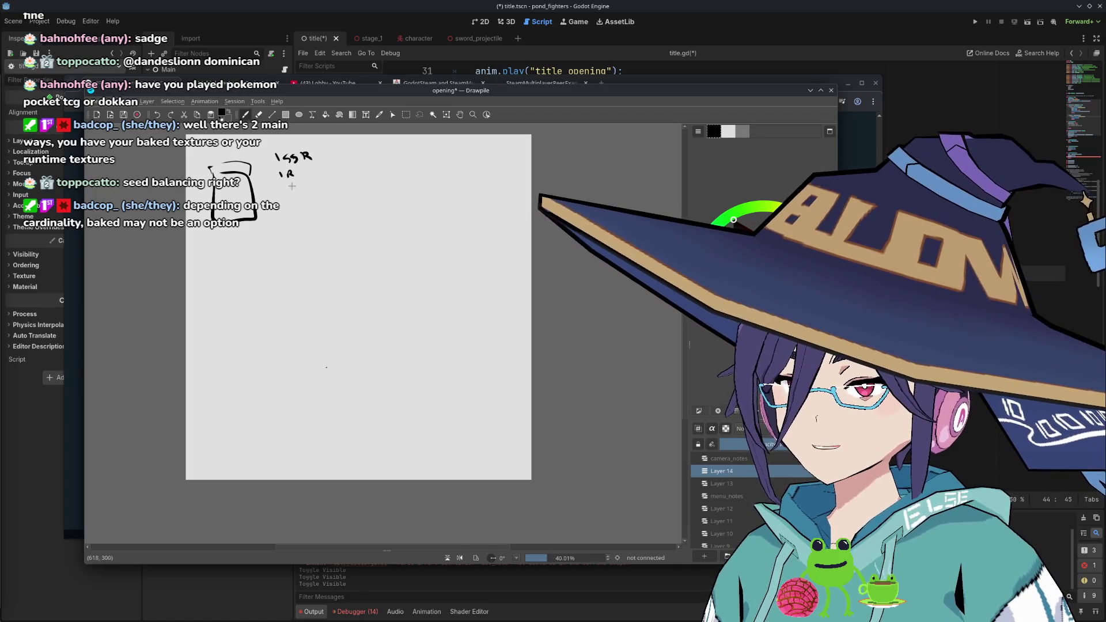
{"action": "key", "text": "ctrl+z"}
{"action": "key", "text": "ctrl+z"}
{"action": "key", "text": "ctrl+z"}
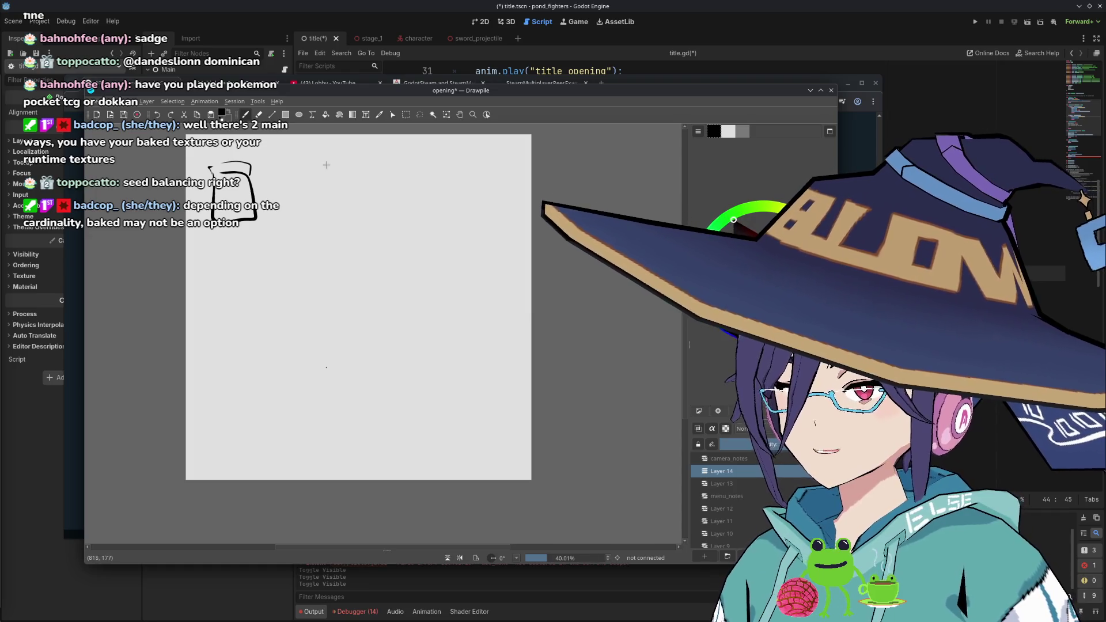
{"action": "mouse_move", "coordinate": [320, 152]}
{"action": "left_mouse_down"}
{"action": "mouse_move", "coordinate": [317, 177]}
{"action": "mouse_move", "coordinate": [372, 178]}
{"action": "mouse_move", "coordinate": [322, 154]}
{"action": "left_mouse_up"}
{"action": "key", "text": "ctrl+z"}
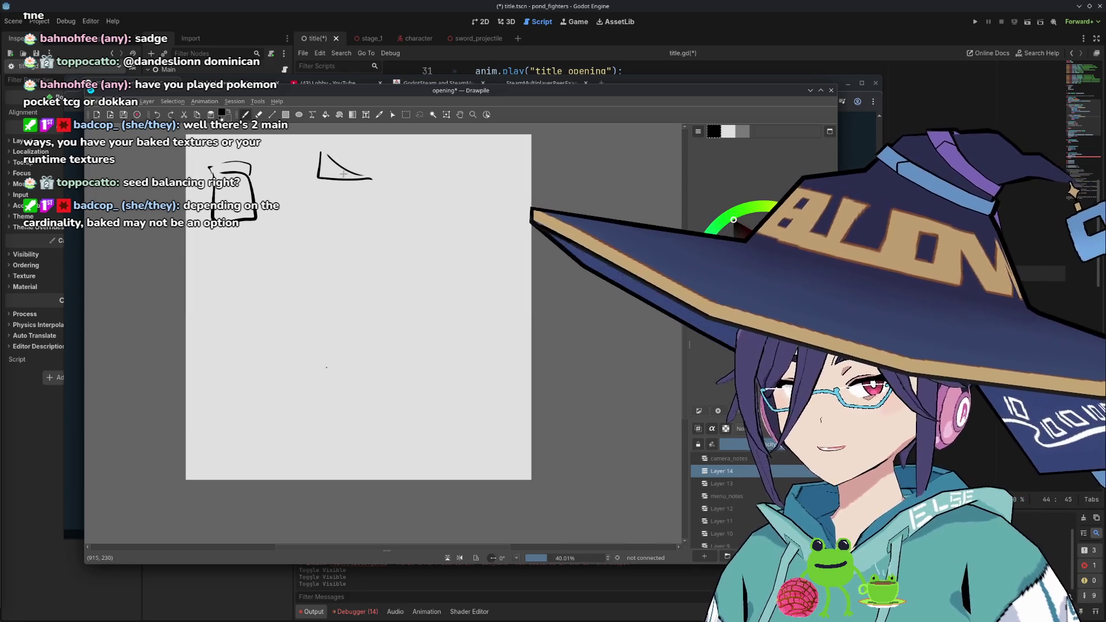
{"action": "key", "text": "ctrl+z"}
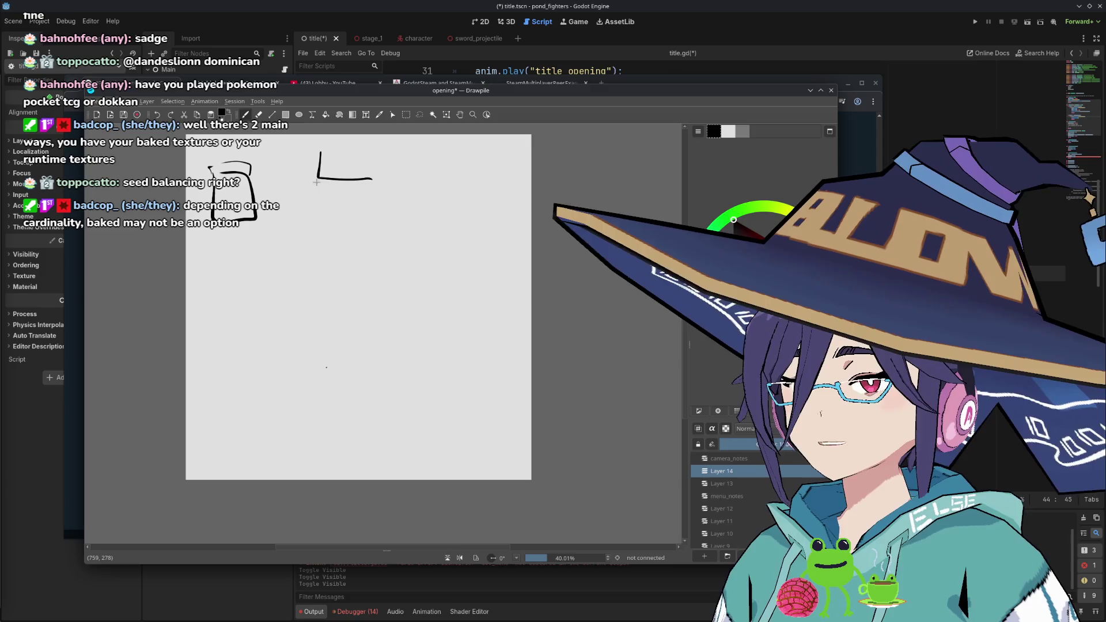
{"action": "left_click_drag", "start_coordinate": [315, 183], "coordinate": [372, 193]}
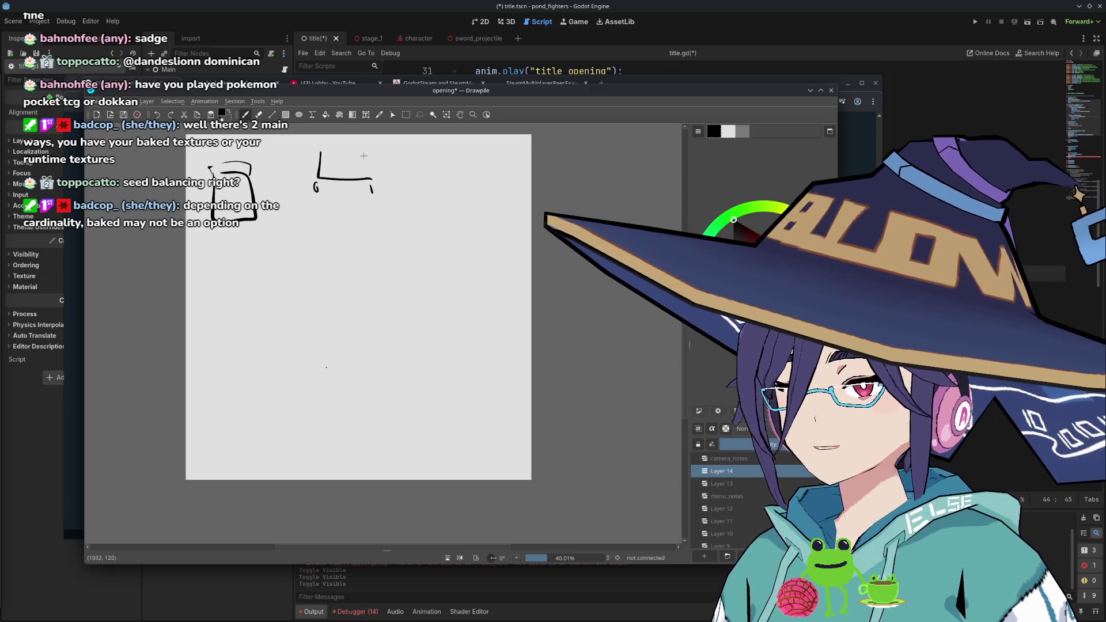
{"action": "mouse_move", "coordinate": [369, 151]}
{"action": "left_mouse_down"}
{"action": "mouse_move", "coordinate": [365, 179]}
{"action": "mouse_move", "coordinate": [323, 176]}
{"action": "mouse_move", "coordinate": [364, 169]}
{"action": "mouse_move", "coordinate": [319, 176]}
{"action": "mouse_move", "coordinate": [366, 172]}
{"action": "mouse_move", "coordinate": [373, 153]}
{"action": "mouse_move", "coordinate": [346, 176]}
{"action": "mouse_move", "coordinate": [375, 151]}
{"action": "left_mouse_up"}
{"action": "key", "text": "ctrl+z"}
{"action": "key", "text": "ctrl+z"}
{"action": "key", "text": "ctrl+z"}
{"action": "key", "text": "ctrl+z"}
{"action": "key", "text": "ctrl+z"}
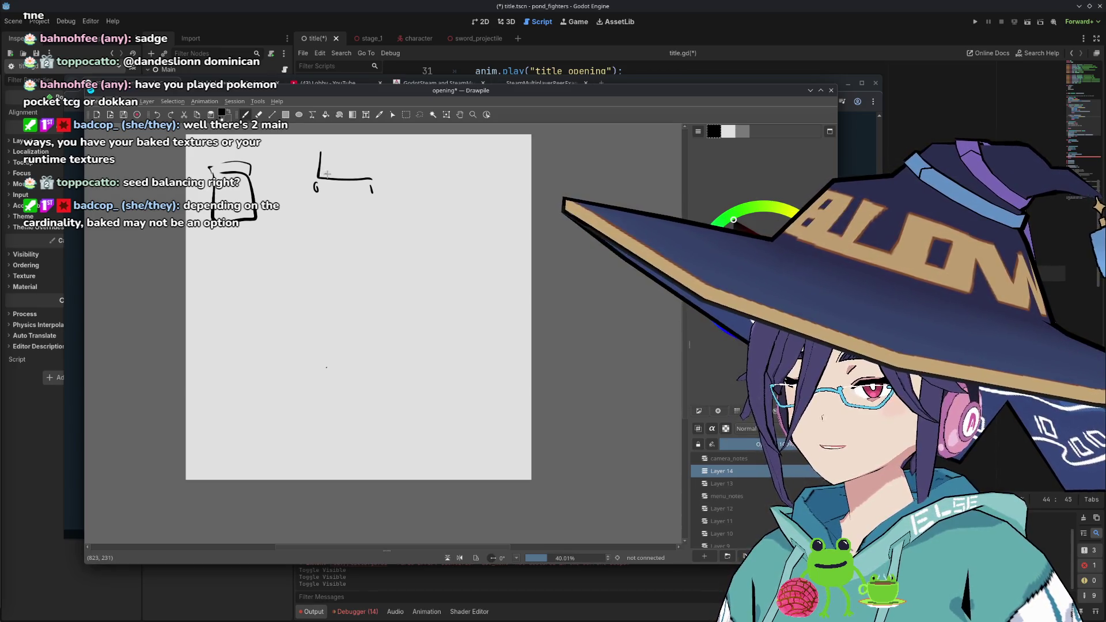
{"action": "mouse_move", "coordinate": [321, 174]}
{"action": "left_mouse_down"}
{"action": "mouse_move", "coordinate": [367, 168]}
{"action": "mouse_move", "coordinate": [372, 153]}
{"action": "mouse_move", "coordinate": [411, 169]}
{"action": "left_mouse_up"}
{"action": "left_click_drag", "start_coordinate": [412, 157], "coordinate": [421, 164]}
Draw a second graph below with a rising curve, labelled SR
{"action": "left_click_drag", "start_coordinate": [318, 209], "coordinate": [374, 242]}
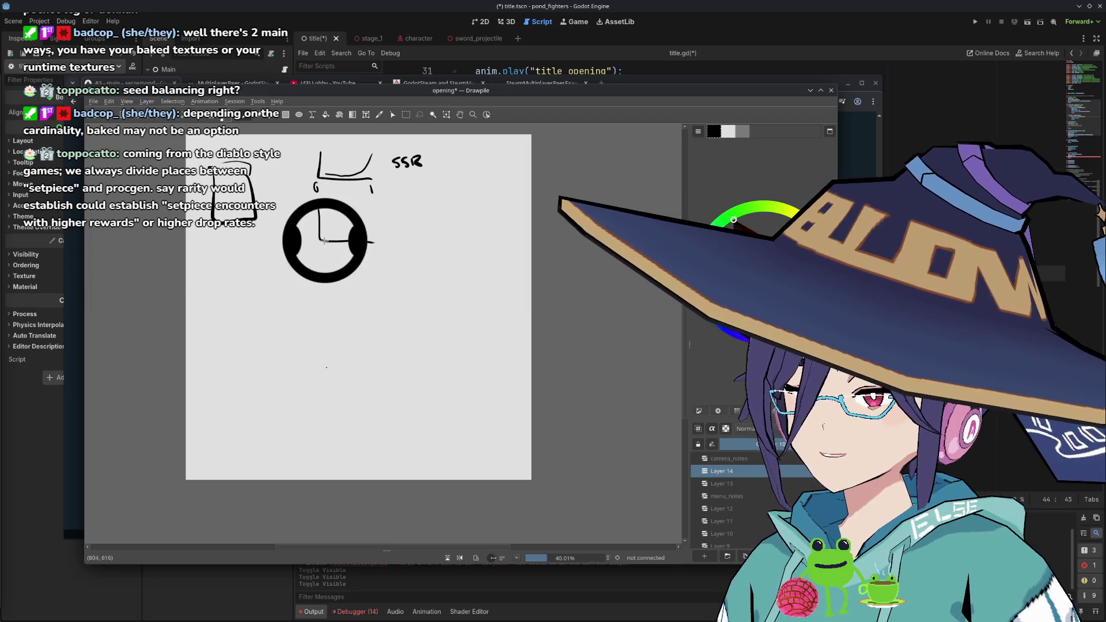
{"action": "mouse_move", "coordinate": [325, 234]}
{"action": "left_mouse_down"}
{"action": "mouse_move", "coordinate": [357, 233]}
{"action": "mouse_move", "coordinate": [374, 211]}
{"action": "left_mouse_up"}
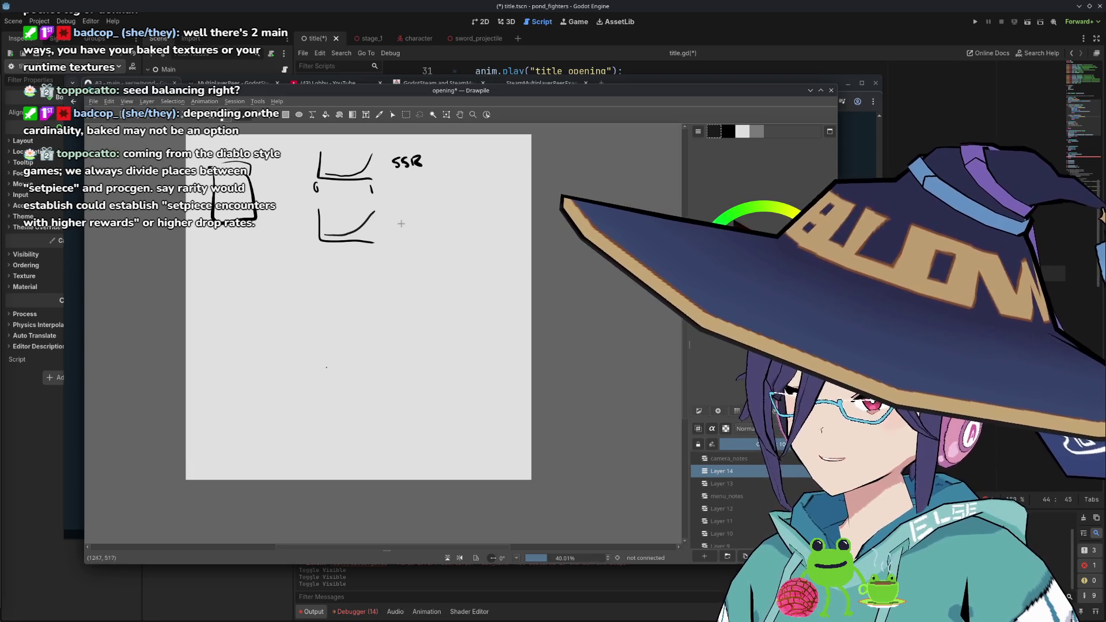
{"action": "mouse_move", "coordinate": [403, 220]}
{"action": "left_mouse_down"}
{"action": "mouse_move", "coordinate": [397, 227]}
{"action": "mouse_move", "coordinate": [414, 228]}
{"action": "left_mouse_up"}
{"action": "left_click_drag", "start_coordinate": [320, 263], "coordinate": [371, 294]}
{"action": "key", "text": "ctrl+z"}
{"action": "mouse_move", "coordinate": [320, 265]}
{"action": "left_mouse_down"}
{"action": "mouse_move", "coordinate": [397, 295]}
{"action": "mouse_move", "coordinate": [343, 278]}
{"action": "mouse_move", "coordinate": [378, 296]}
{"action": "mouse_move", "coordinate": [412, 281]}
{"action": "left_mouse_up"}
{"action": "key", "text": "ctrl+z"}
{"action": "key", "text": "ctrl+z"}
{"action": "key", "text": "ctrl+z"}
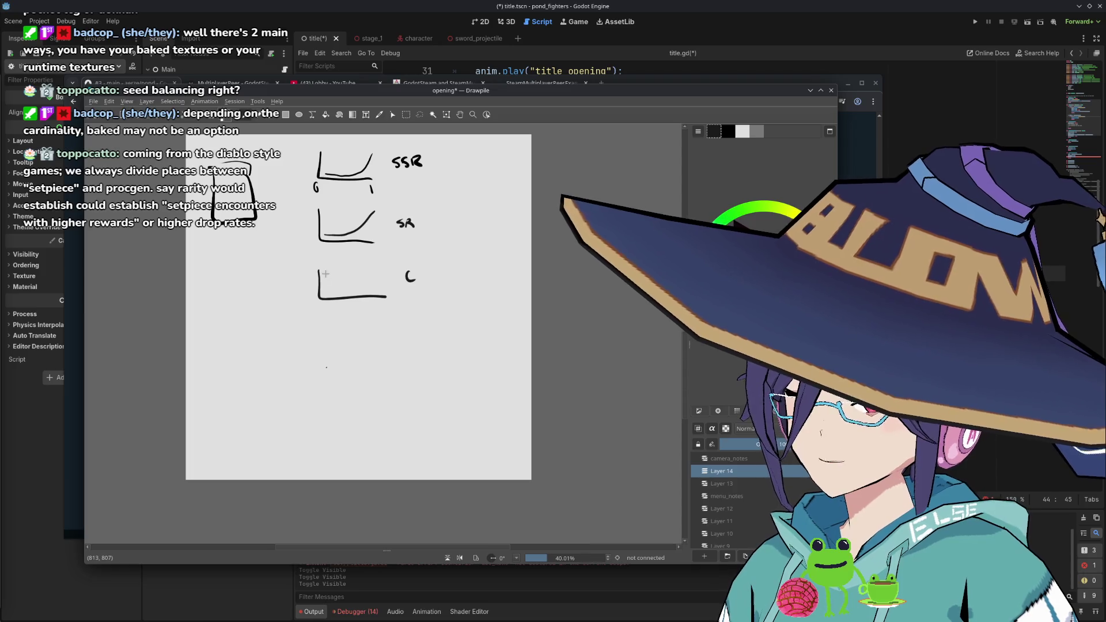
Draw the C graph's flat line that drops at its right end
{"action": "mouse_move", "coordinate": [323, 275]}
{"action": "left_mouse_down"}
{"action": "mouse_move", "coordinate": [375, 275]}
{"action": "mouse_move", "coordinate": [348, 274]}
{"action": "mouse_move", "coordinate": [383, 294]}
{"action": "left_mouse_up"}
{"action": "key", "text": "ctrl+z"}
{"action": "key", "text": "ctrl+z"}
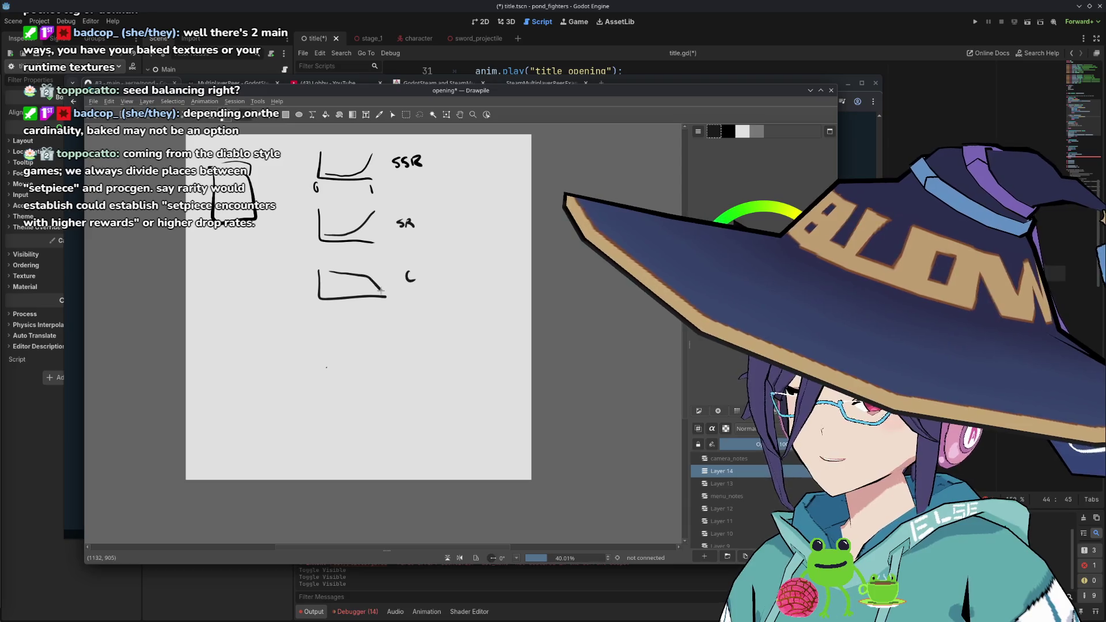
{"action": "key", "text": "ctrl+z"}
{"action": "left_click_drag", "start_coordinate": [324, 271], "coordinate": [382, 288]}
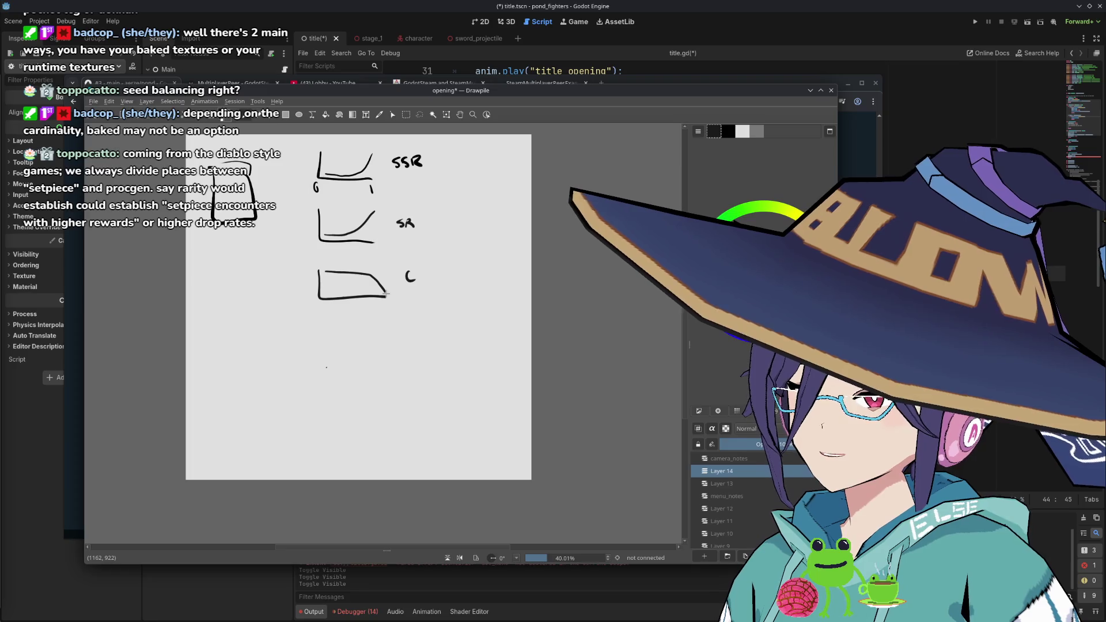
{"action": "key", "text": "ctrl+z"}
{"action": "mouse_move", "coordinate": [324, 274]}
{"action": "left_mouse_down"}
{"action": "mouse_move", "coordinate": [379, 282]}
{"action": "mouse_move", "coordinate": [382, 294]}
{"action": "left_mouse_up"}
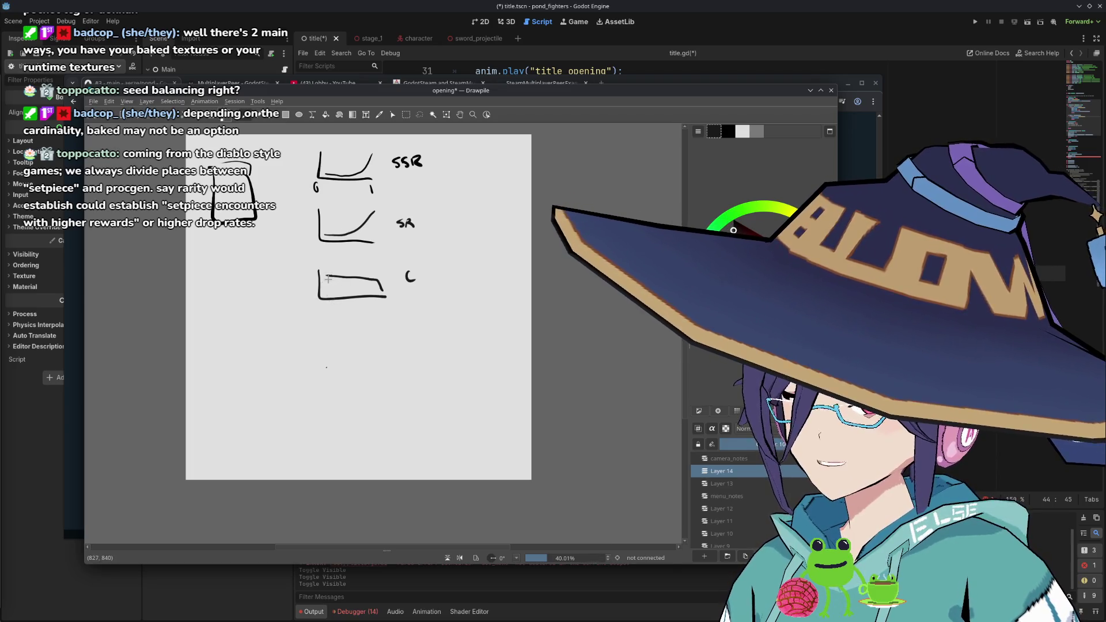
Write 0 and 1 tick marks under the C graph's axis
{"action": "left_click_drag", "start_coordinate": [321, 304], "coordinate": [318, 305]}
{"action": "left_click_drag", "start_coordinate": [385, 305], "coordinate": [385, 313]}
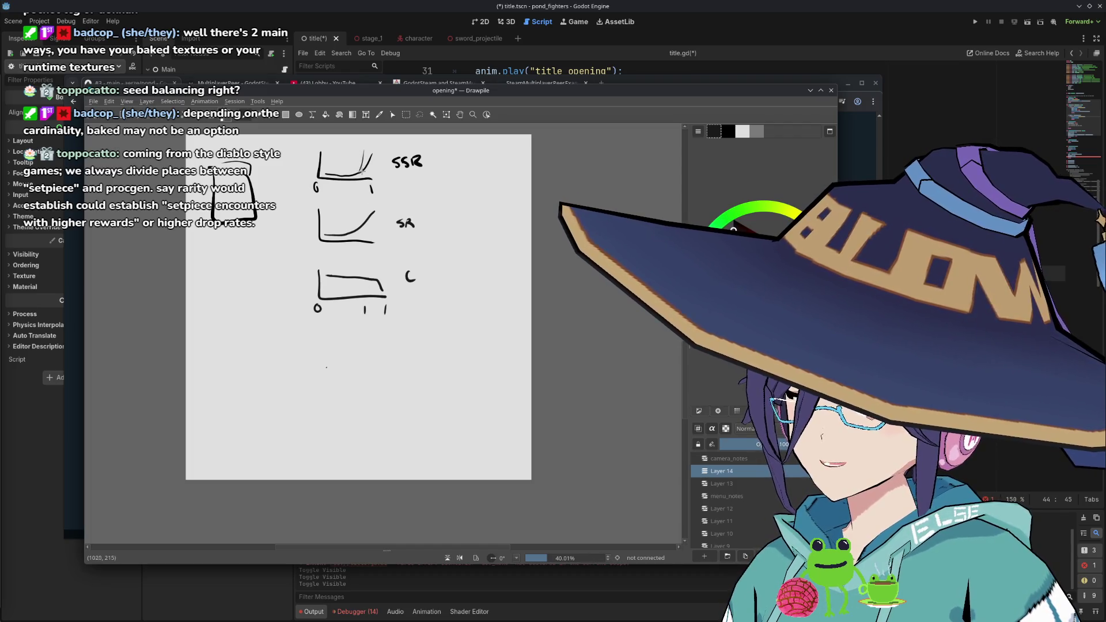
{"action": "mouse_move", "coordinate": [364, 146]}
{"action": "left_mouse_down"}
{"action": "mouse_move", "coordinate": [366, 167]}
{"action": "mouse_move", "coordinate": [306, 171]}
{"action": "left_mouse_up"}
{"action": "key", "text": "ctrl+z"}
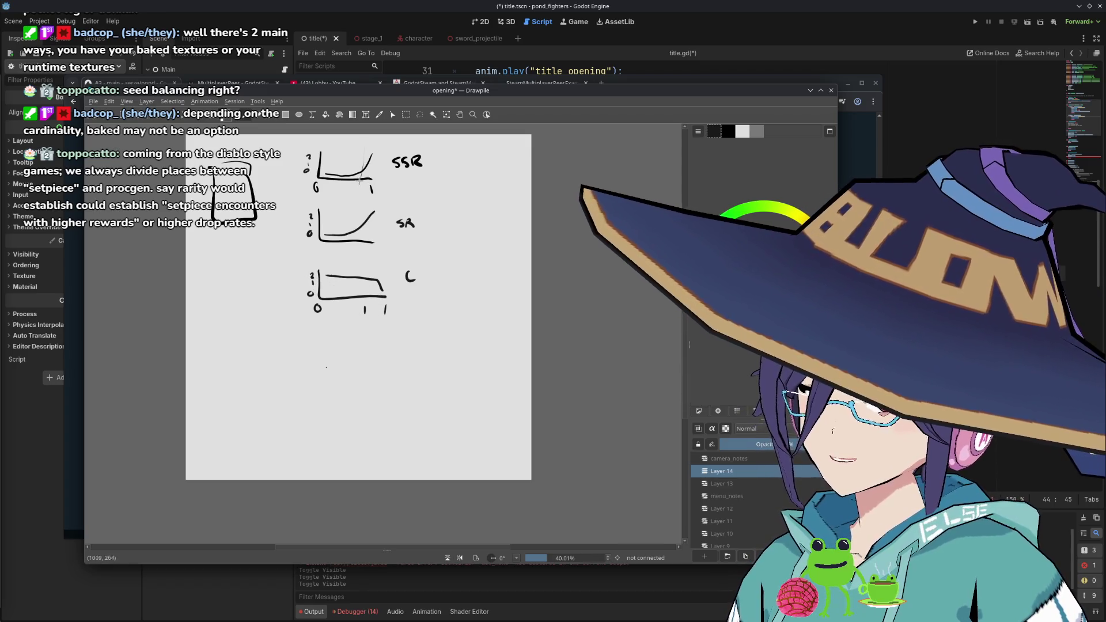
Draw a vertical line down through all three graphs and mark a number under the C axis
{"action": "left_click_drag", "start_coordinate": [361, 160], "coordinate": [364, 300]}
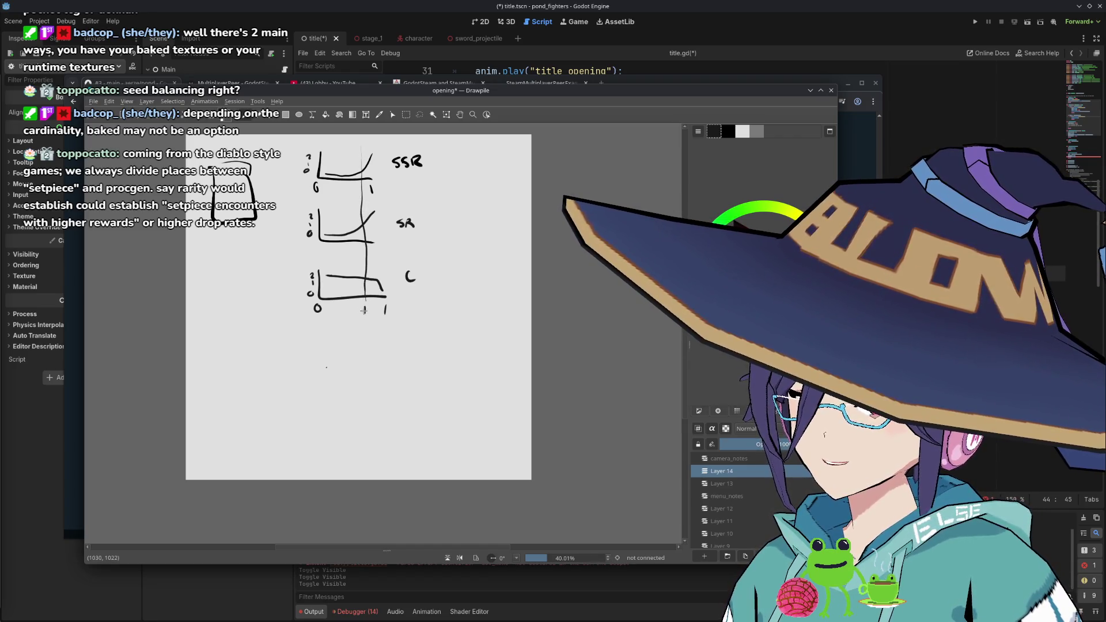
{"action": "left_click", "coordinate": [360, 312]}
{"action": "left_click_drag", "start_coordinate": [361, 304], "coordinate": [365, 313]}
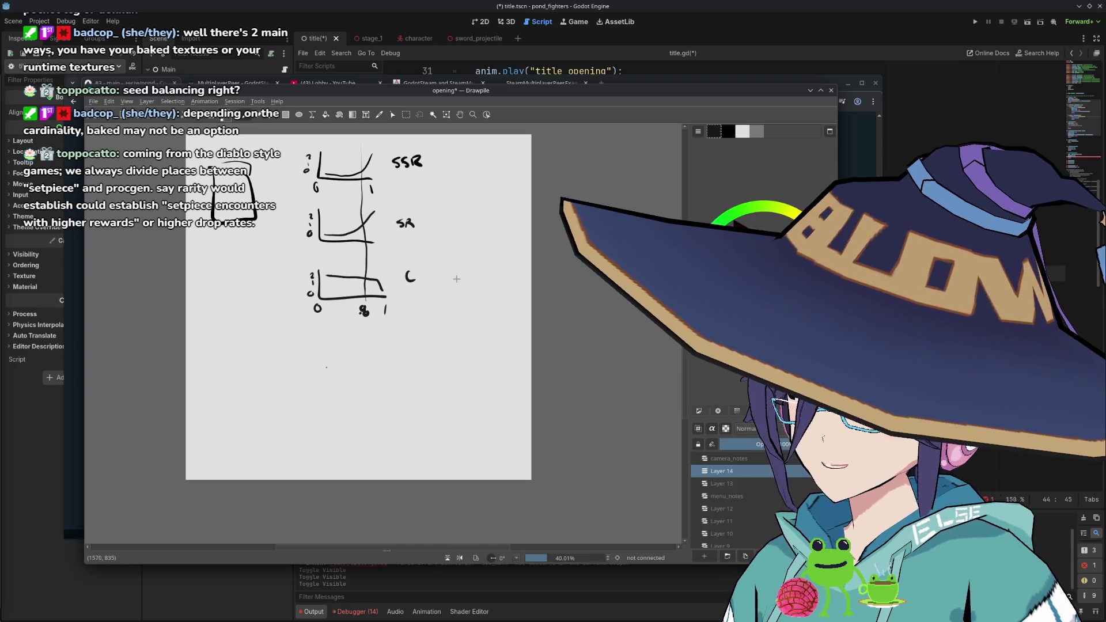
Write the counts 2 beside C, SR beside SR, and 1SSR beside SSR
{"action": "left_click_drag", "start_coordinate": [456, 276], "coordinate": [467, 287]}
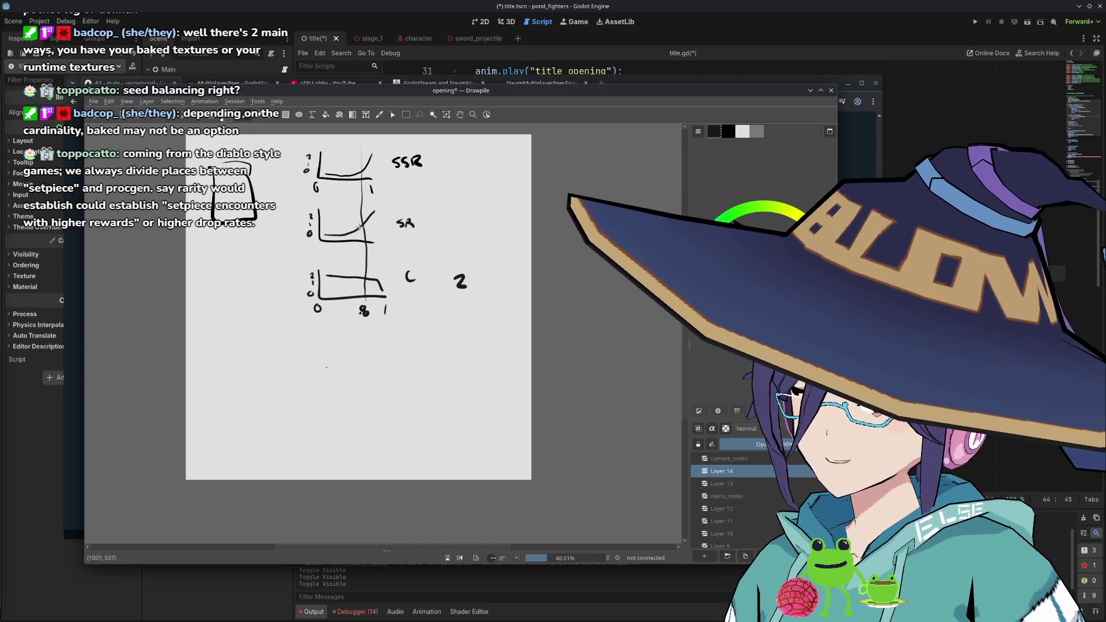
{"action": "mouse_move", "coordinate": [459, 213]}
{"action": "left_mouse_down"}
{"action": "mouse_move", "coordinate": [452, 225]}
{"action": "mouse_move", "coordinate": [469, 224]}
{"action": "left_mouse_up"}
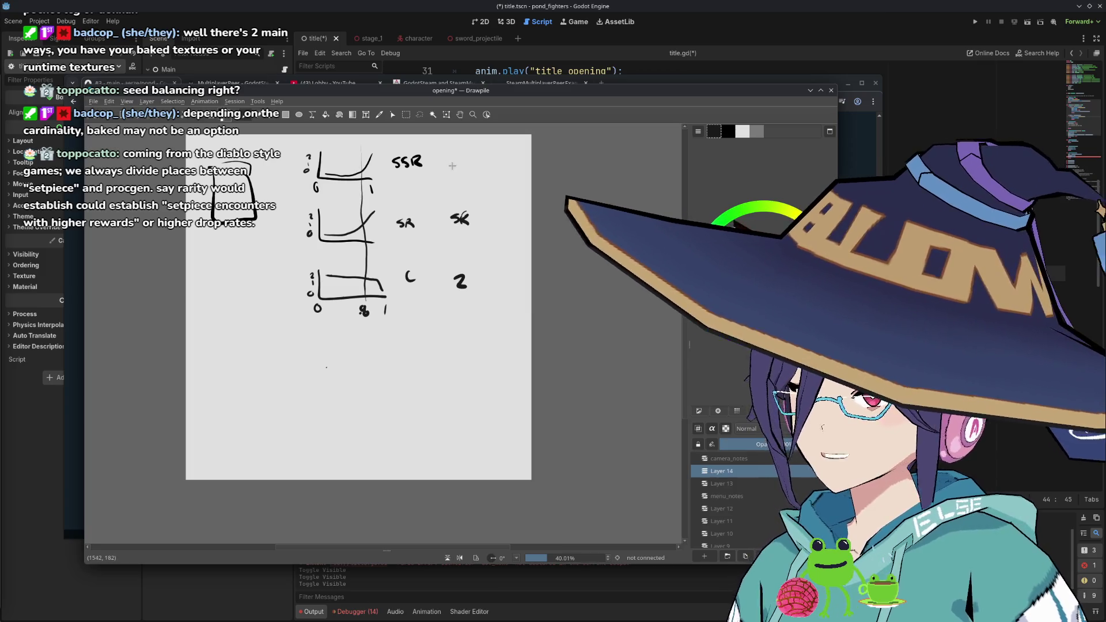
{"action": "left_click_drag", "start_coordinate": [444, 157], "coordinate": [483, 167]}
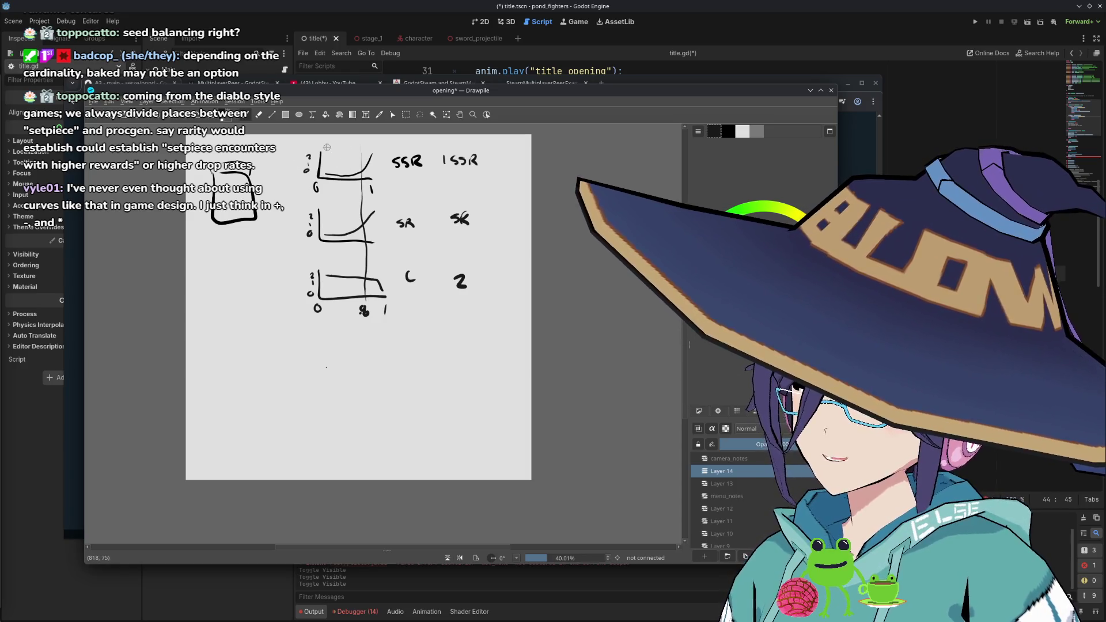
Mark a value above the SSR graph's vertical axis, then pick black from the graph outline
{"action": "left_click_drag", "start_coordinate": [324, 147], "coordinate": [375, 149]}
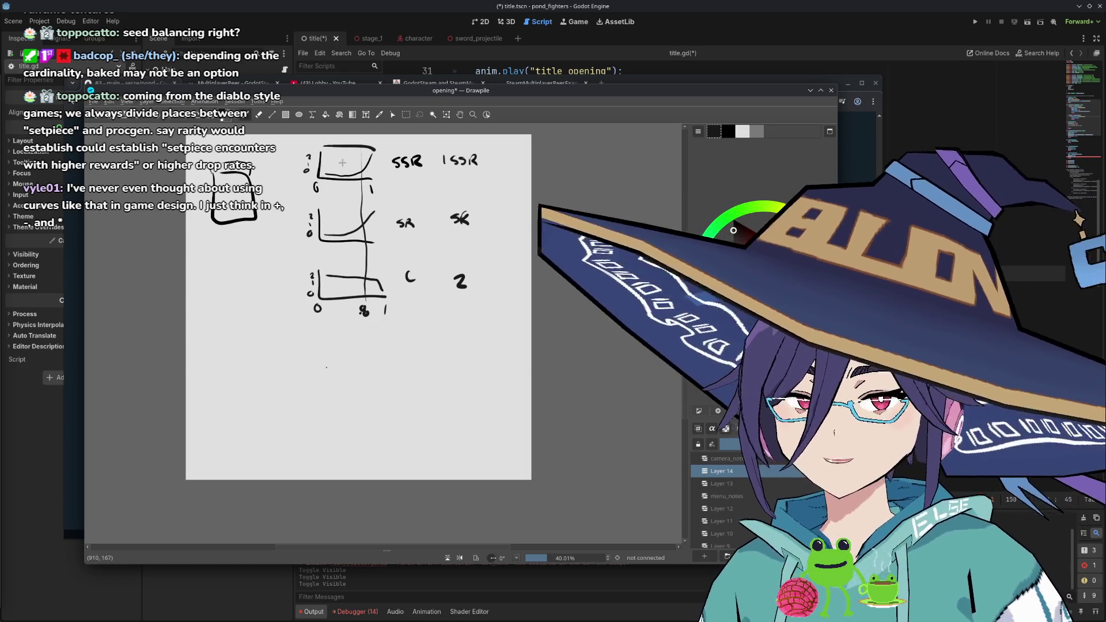
{"action": "key", "text": "ctrl+z"}
{"action": "left_click_drag", "start_coordinate": [333, 188], "coordinate": [350, 190]}
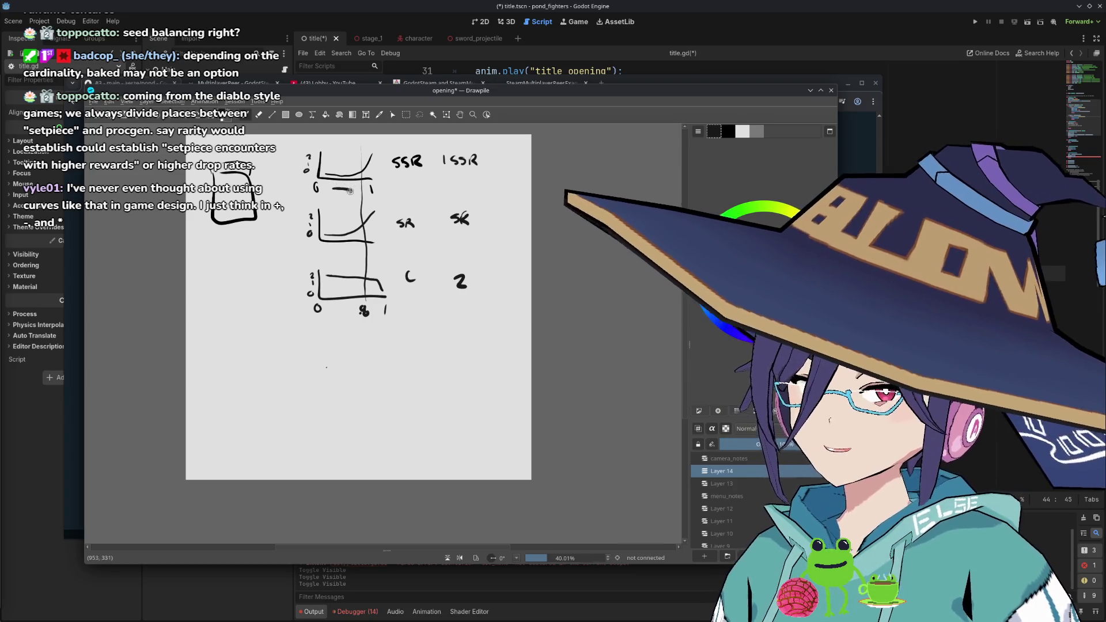
{"action": "key", "text": "ctrl+z"}
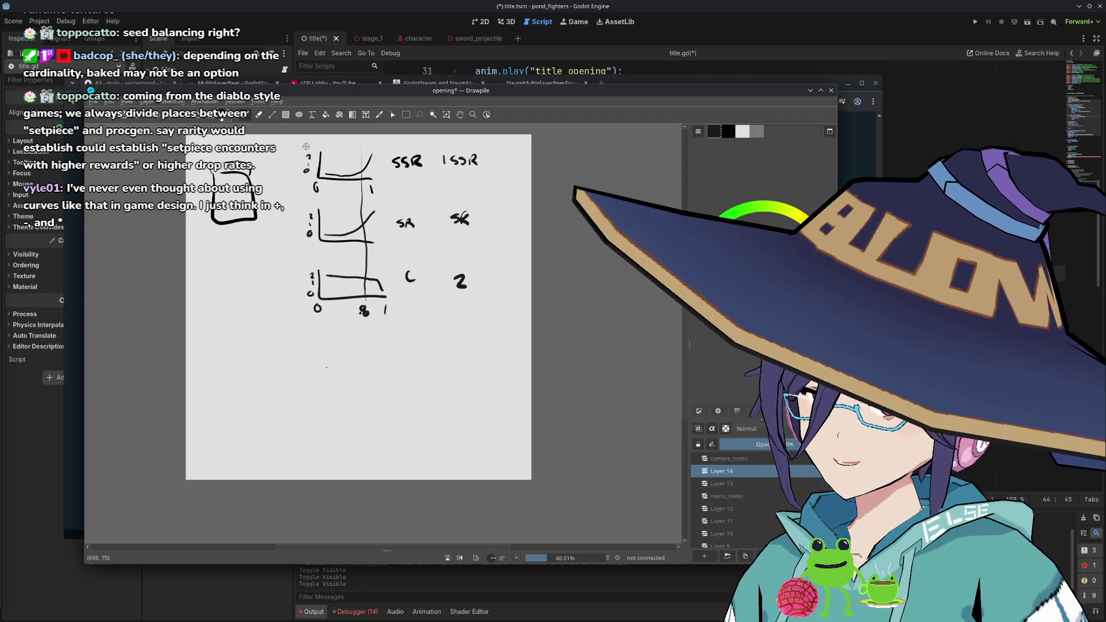
{"action": "left_click_drag", "start_coordinate": [305, 144], "coordinate": [310, 144]}
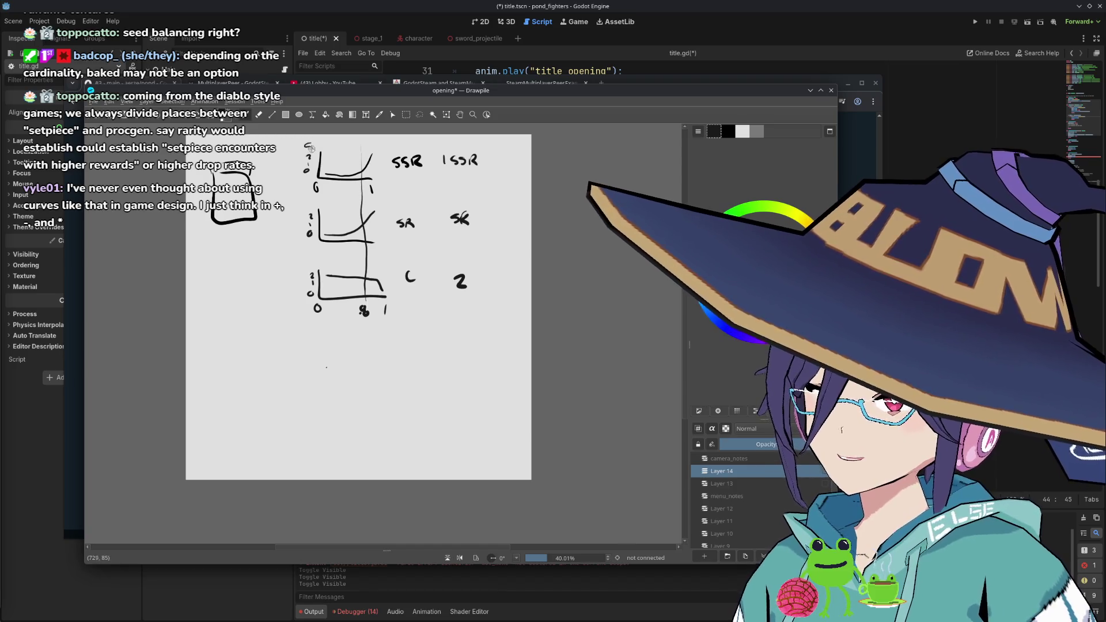
{"action": "left_click", "coordinate": [310, 143], "text": "ctrl"}
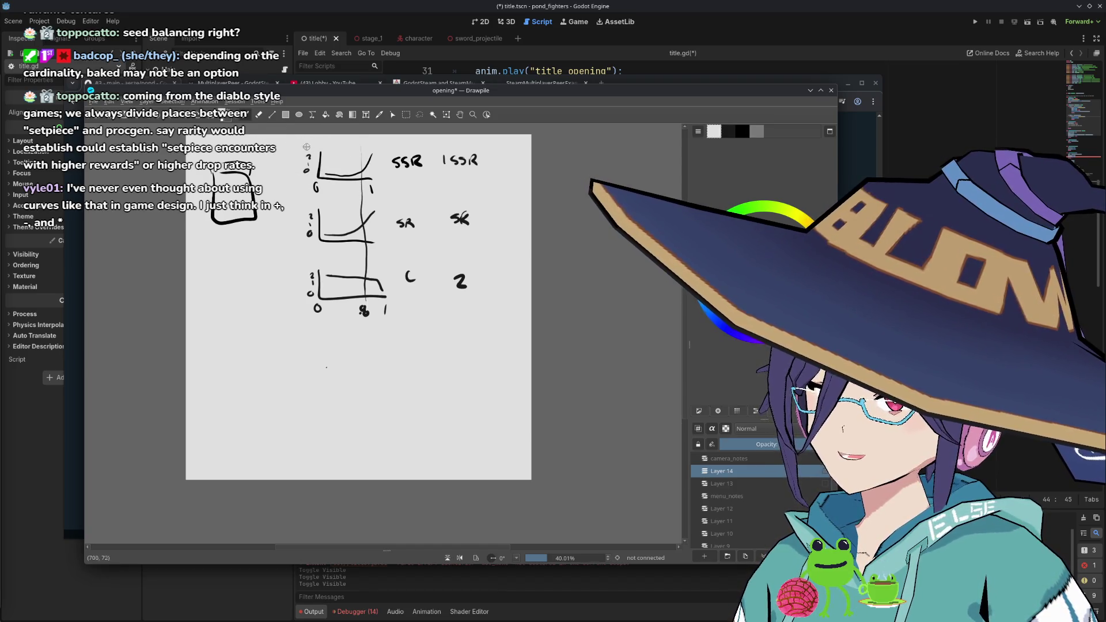
{"action": "left_click", "coordinate": [255, 201], "text": "ctrl"}
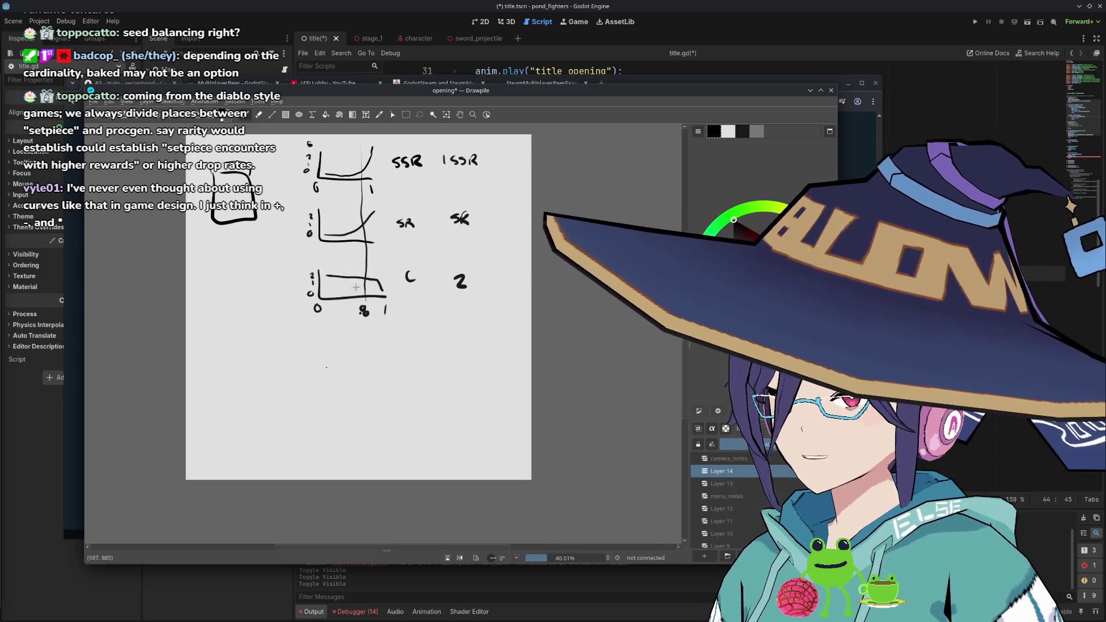
Sketch an F graph with axes, curve and axis mark below the others, and write 4 beside 1SSR
{"action": "mouse_move", "coordinate": [320, 339]}
{"action": "left_mouse_down"}
{"action": "mouse_move", "coordinate": [321, 365]}
{"action": "mouse_move", "coordinate": [386, 364]}
{"action": "mouse_move", "coordinate": [405, 352]}
{"action": "left_mouse_up"}
{"action": "left_click_drag", "start_coordinate": [405, 340], "coordinate": [413, 338]}
{"action": "left_click_drag", "start_coordinate": [321, 338], "coordinate": [388, 346]}
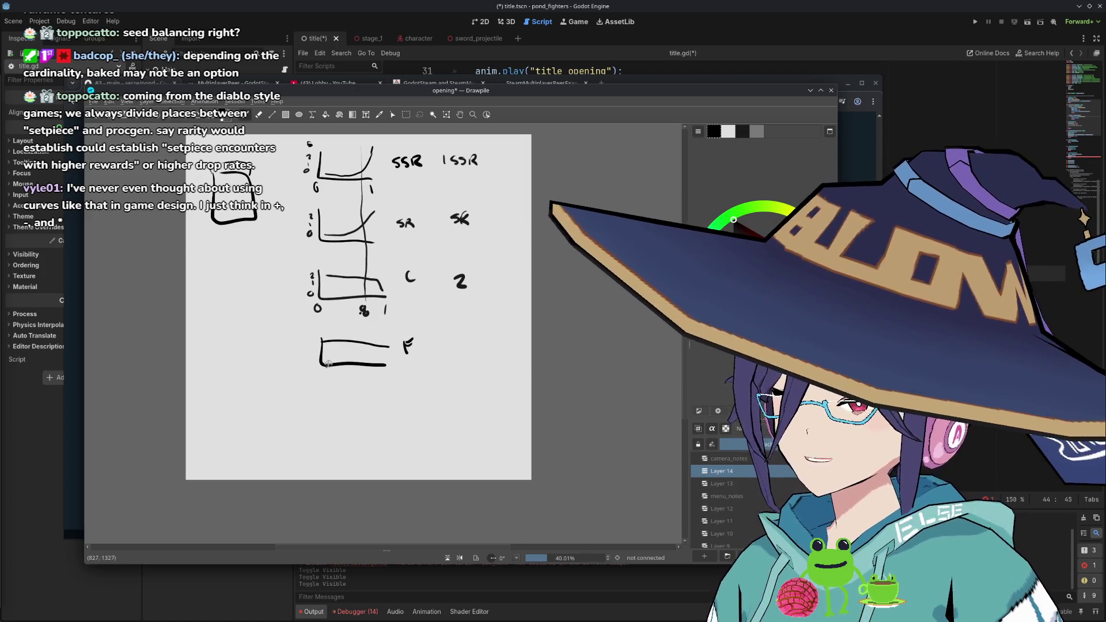
{"action": "left_click_drag", "start_coordinate": [310, 336], "coordinate": [314, 344]}
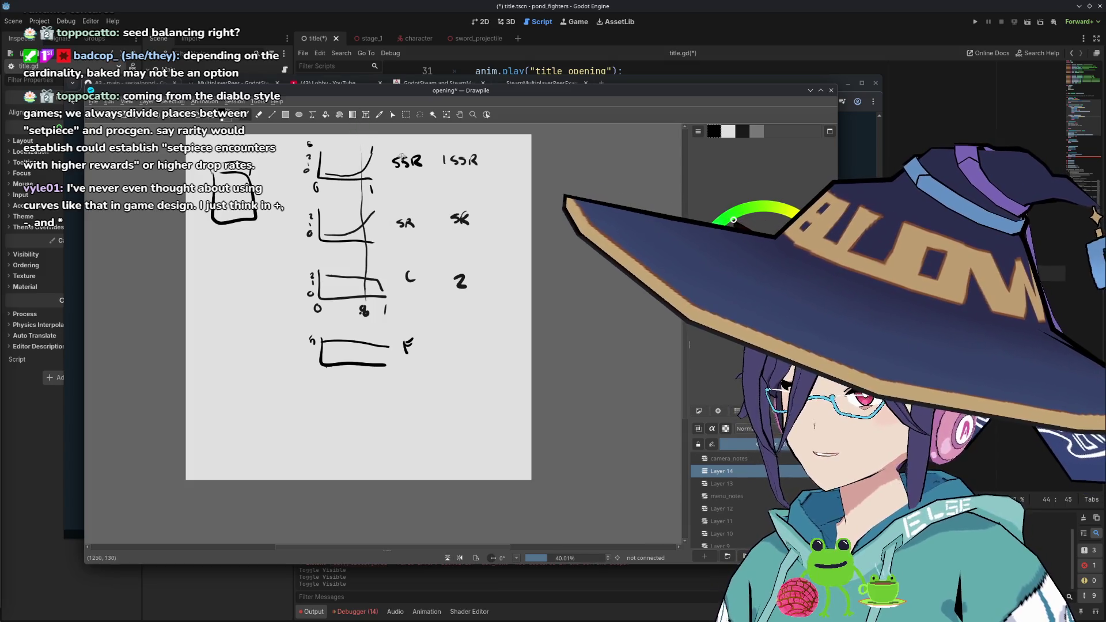
{"action": "left_click_drag", "start_coordinate": [498, 151], "coordinate": [508, 171]}
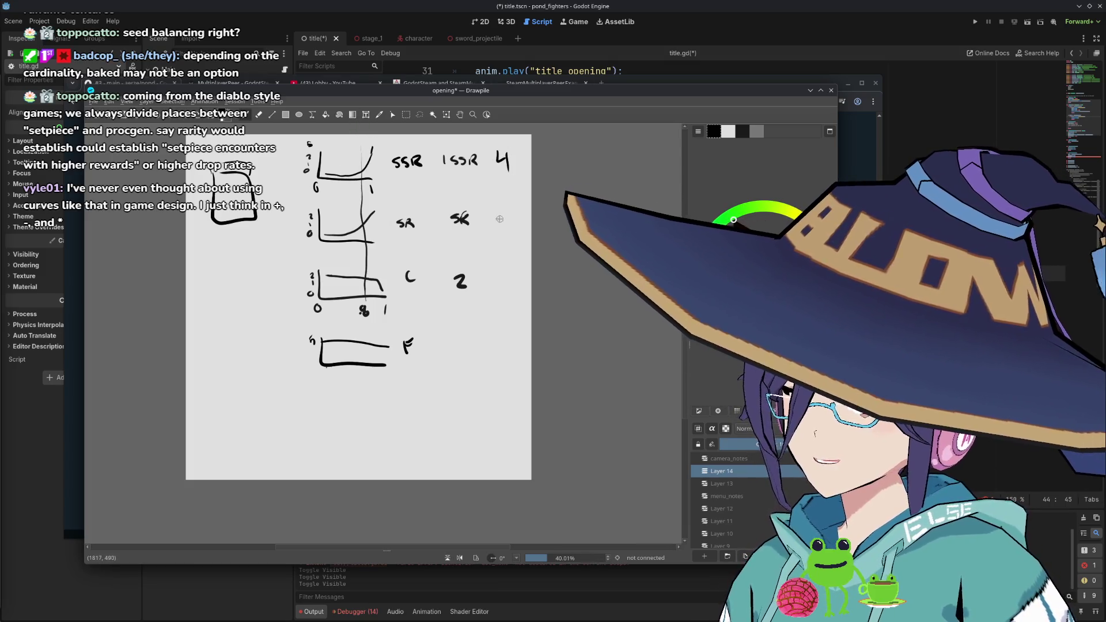